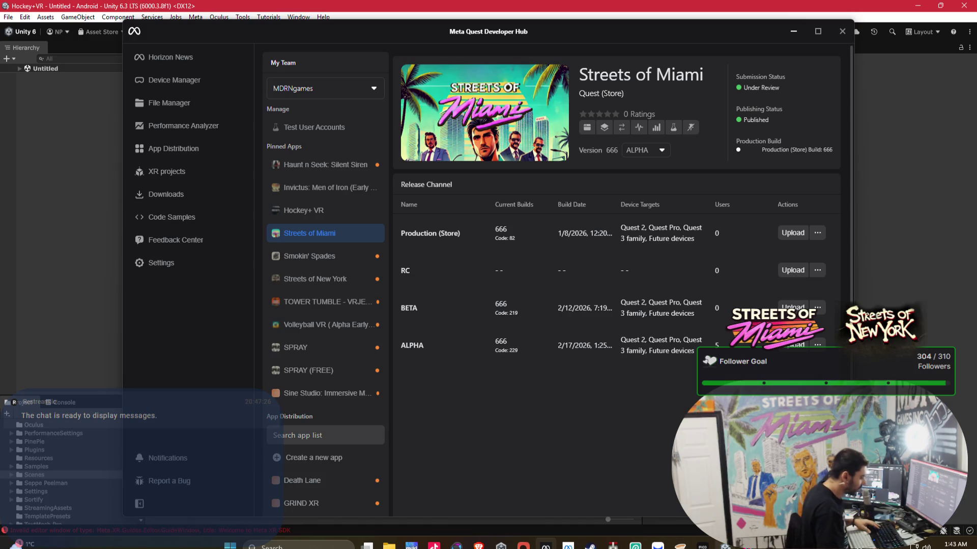
Bring Unity's incremental player build progress (libil2cpp arm64) to the front over Developer Hub.
{"action": "left_click", "coordinate": [629, 498]}
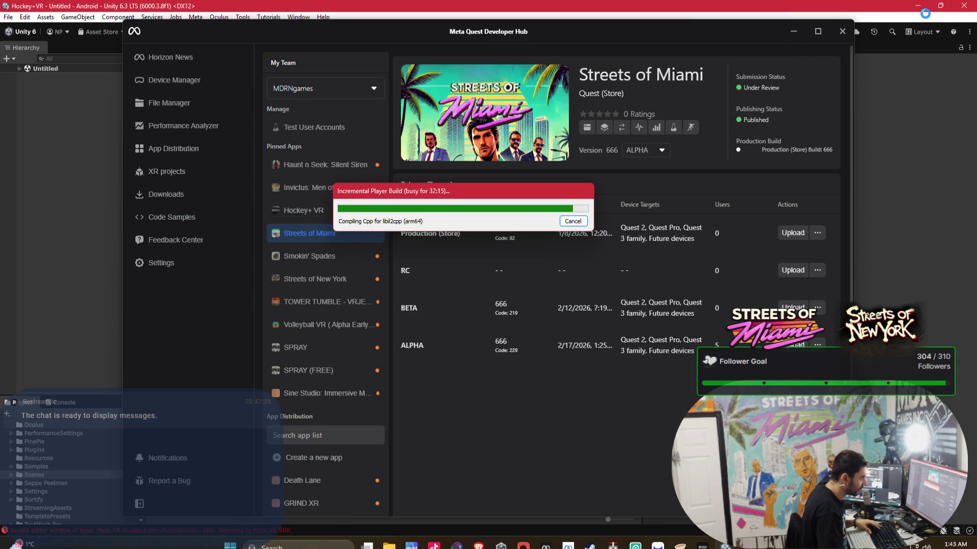
Minimize Meta Quest Developer Hub to reveal the Android build profile compiling IL2CPP for arm64.
{"action": "left_click", "coordinate": [793, 32]}
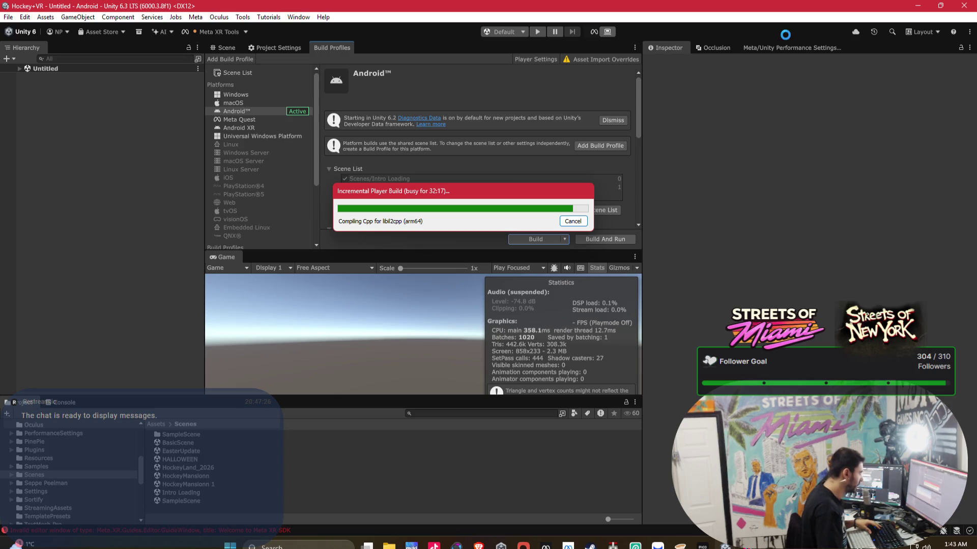